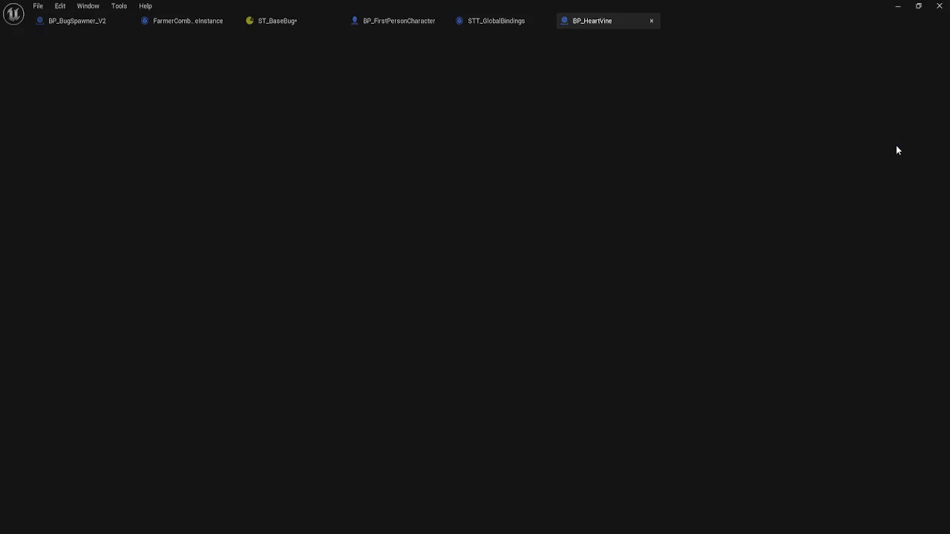
- Compare BP_HeartVine's AIPerceptionStimuliSource settings with the one in BP_FirstPersonCharacter
scroll(433, 176, "up", 2)
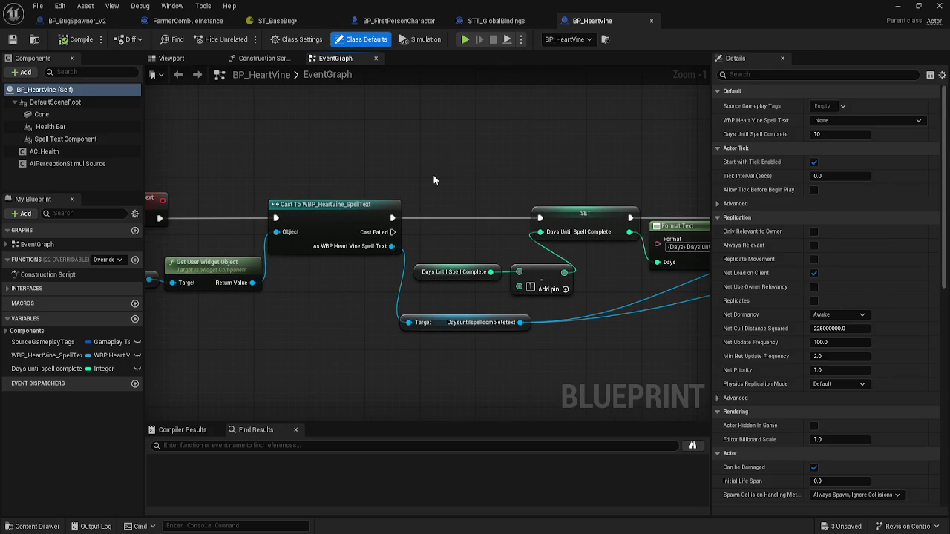
left_click(63, 164)
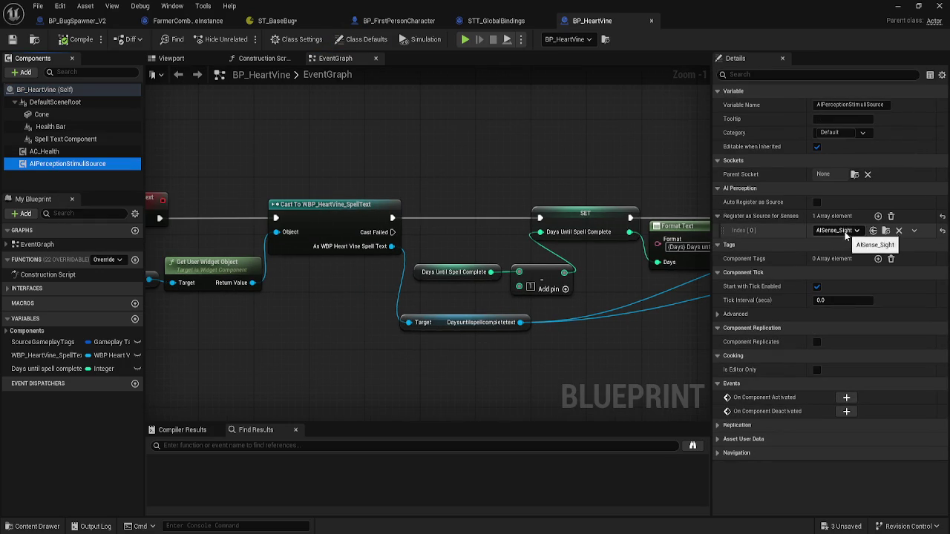
left_click(413, 22)
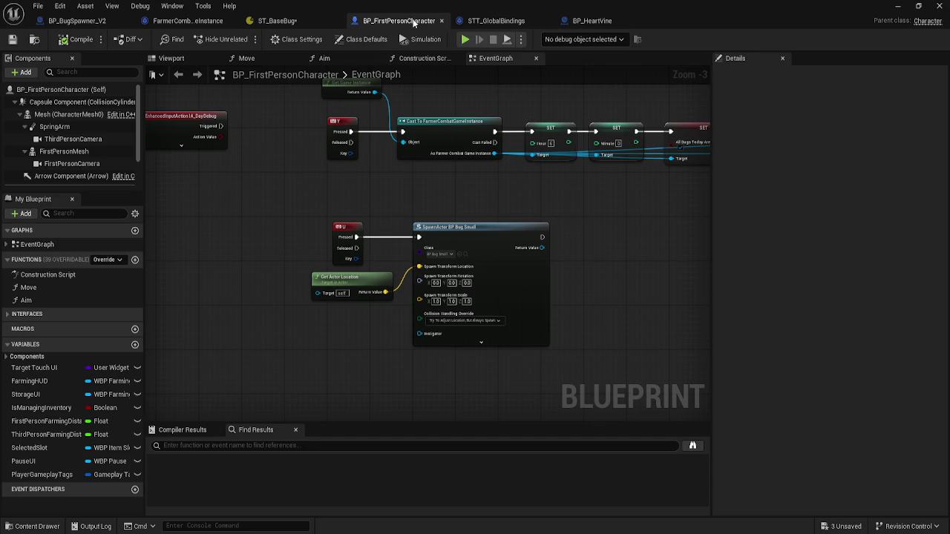
scroll(83, 152, "down", 2)
left_click(80, 172)
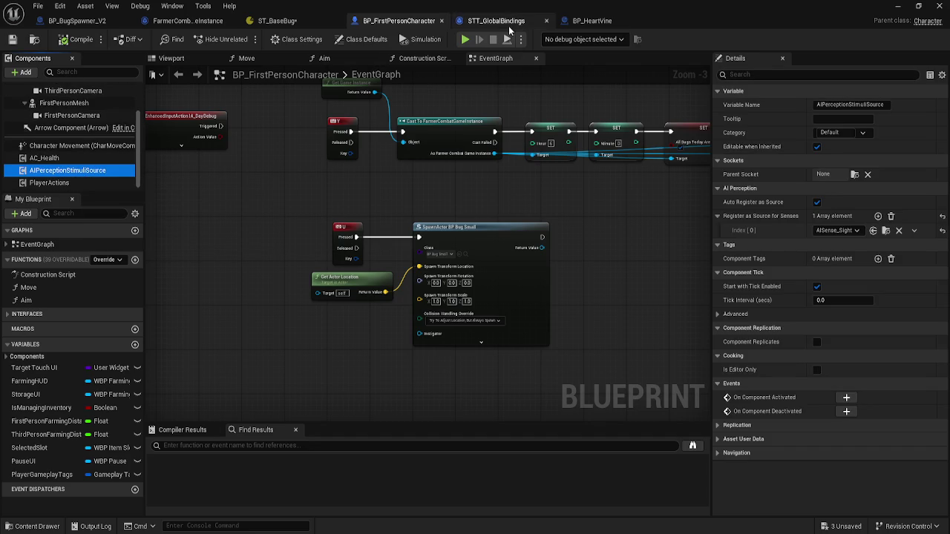
left_click(592, 19)
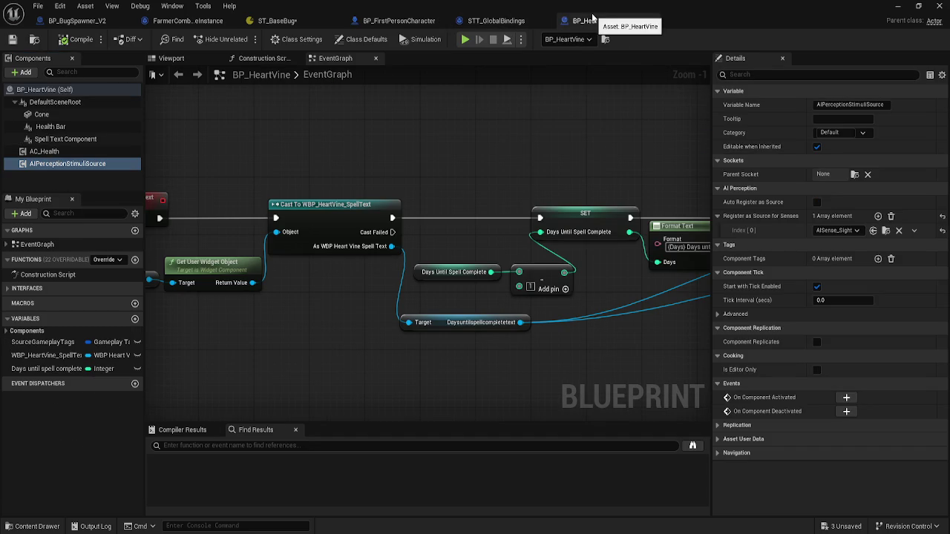
left_click(412, 24)
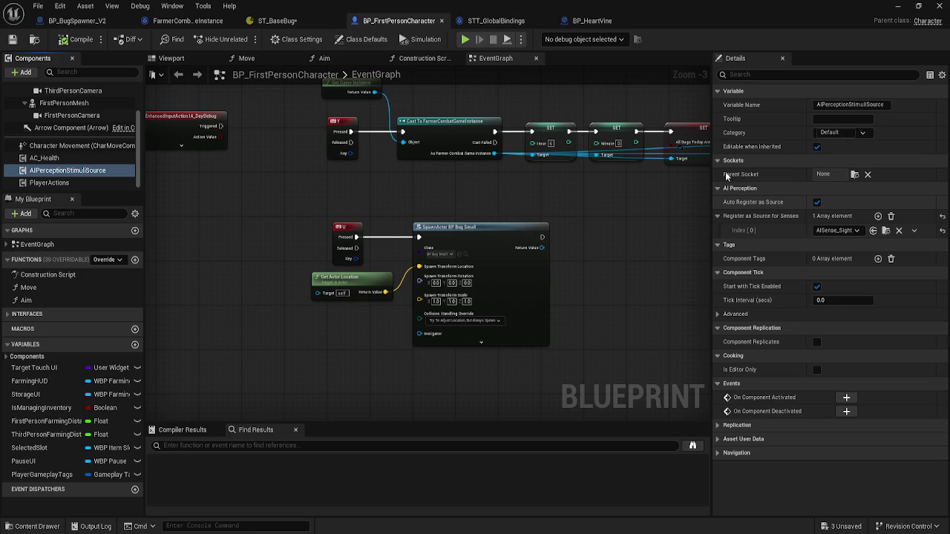
left_click(494, 22)
left_click(591, 21)
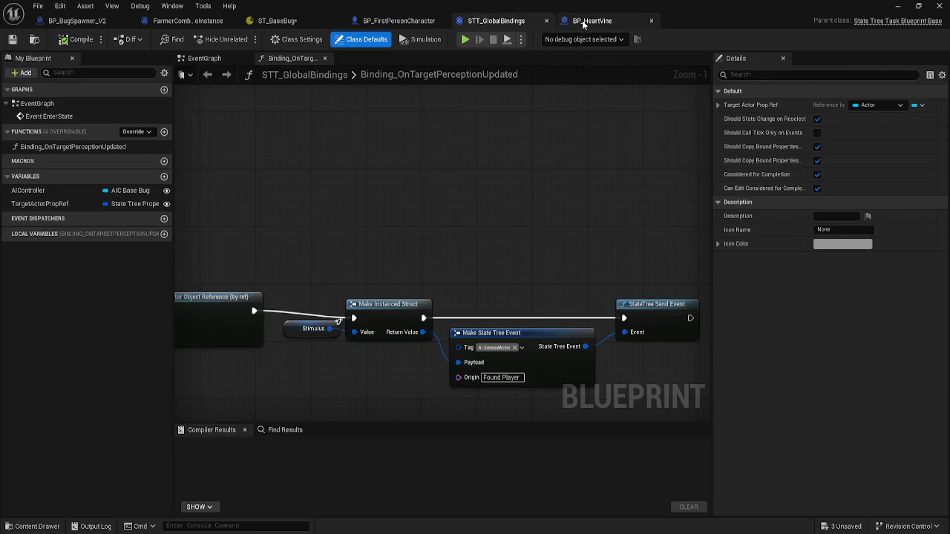
left_click(404, 24)
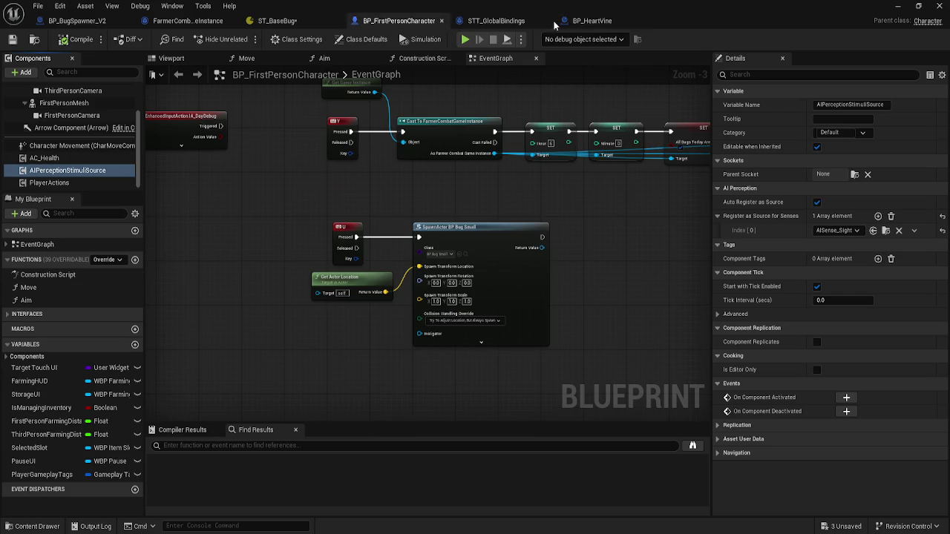
- Enable Auto Register as Source on BP_HeartVine's perception source, compile, and return to the level
left_click(604, 26)
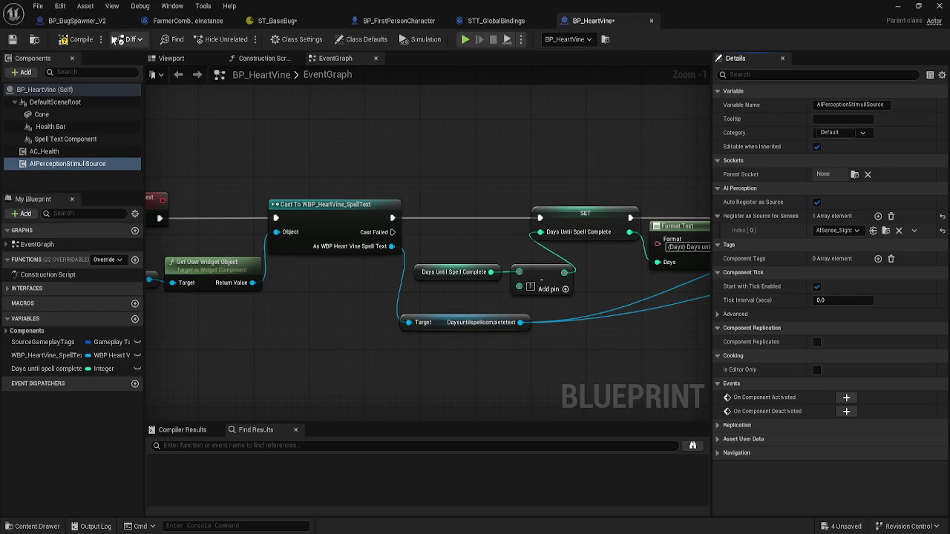
left_click(79, 39)
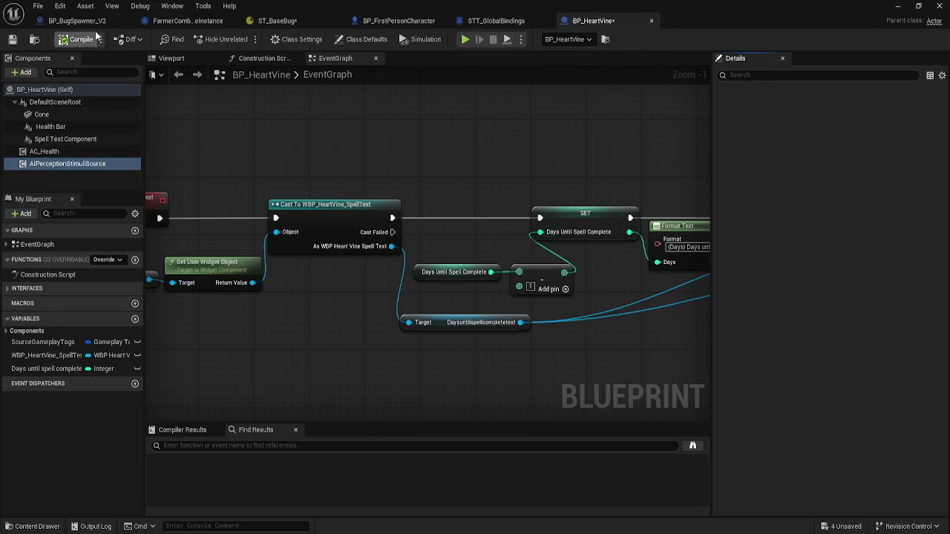
left_click(898, 5)
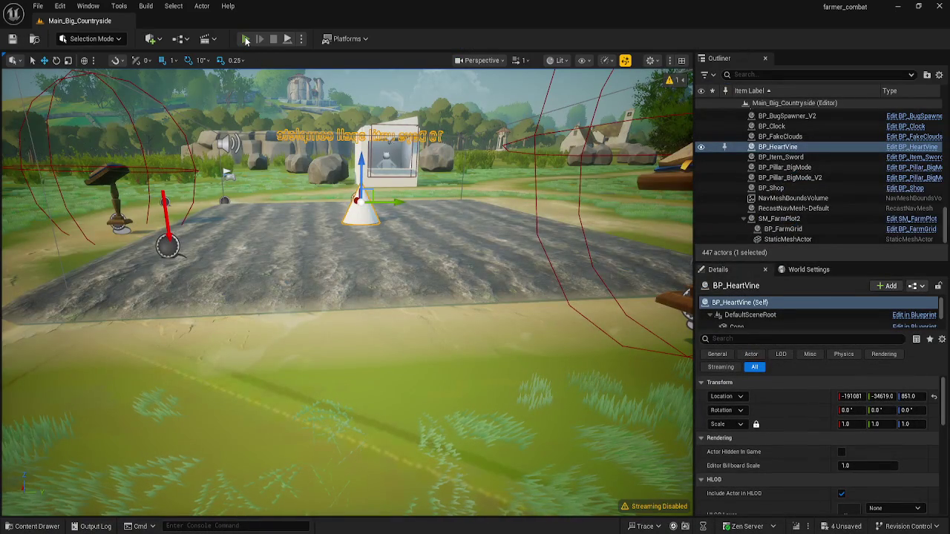
left_click(246, 39)
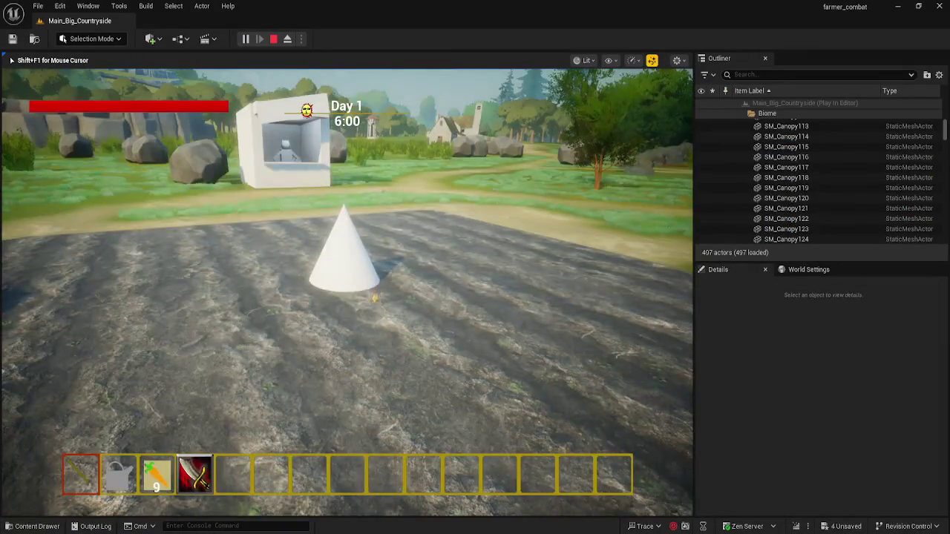
key("w")
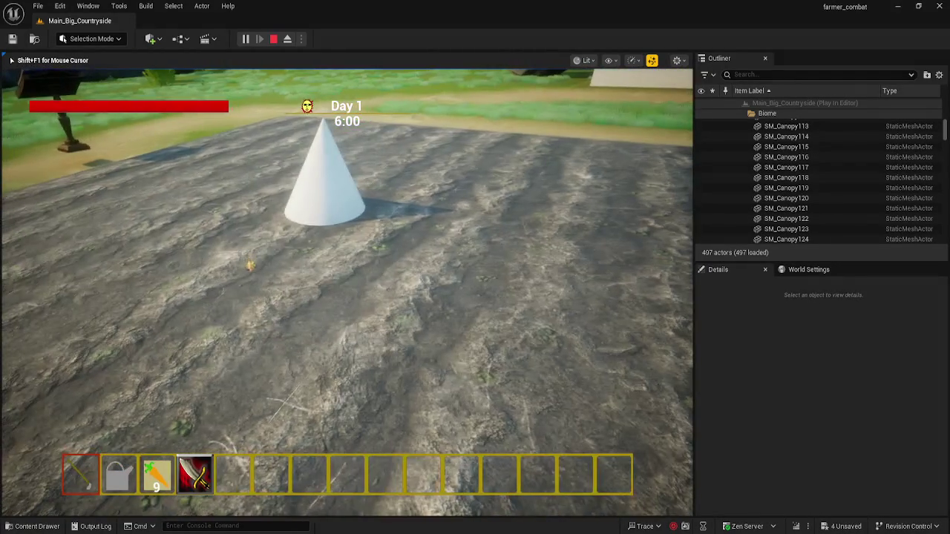
left_click(346, 292)
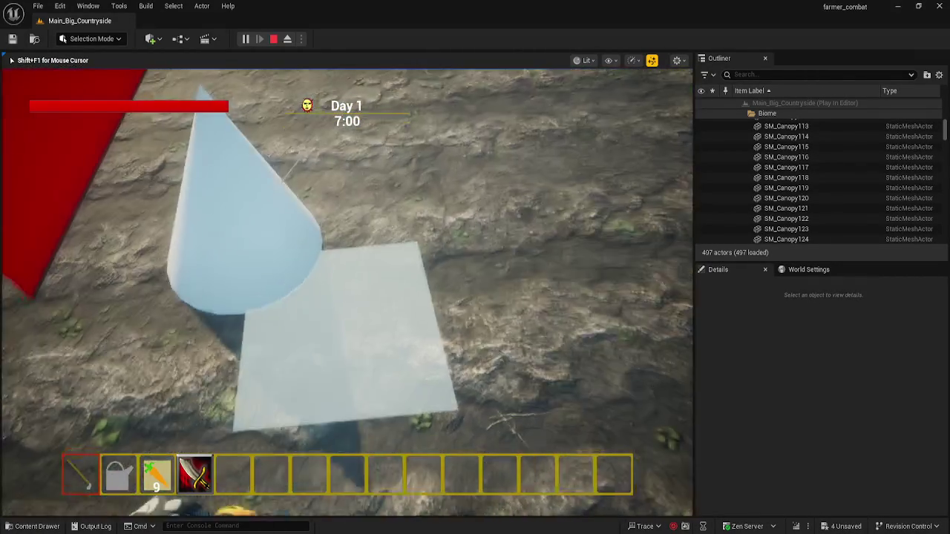
left_click(346, 292)
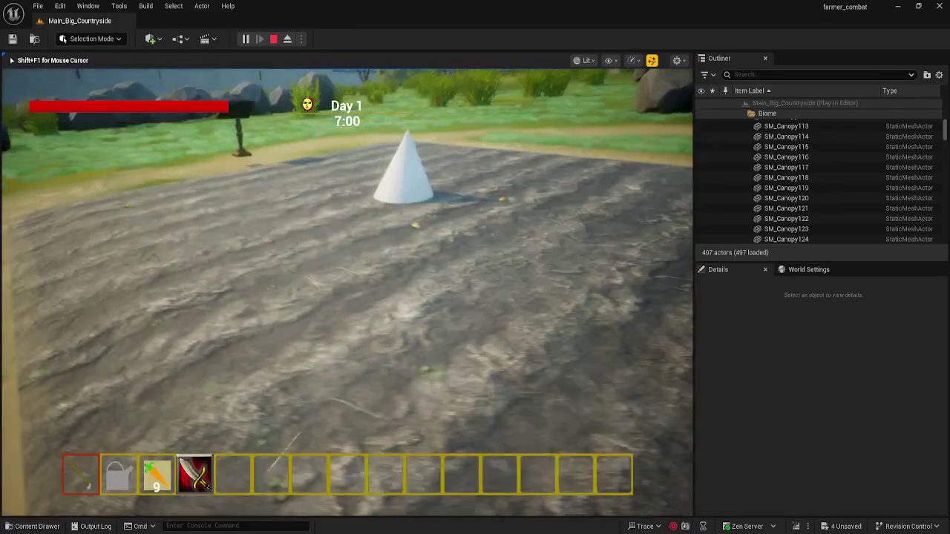
key("w")
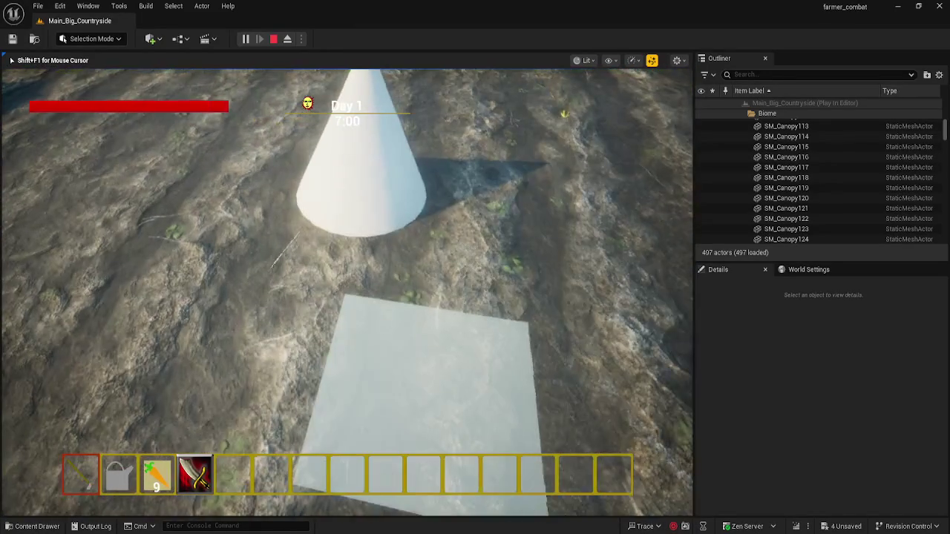
left_click(346, 292)
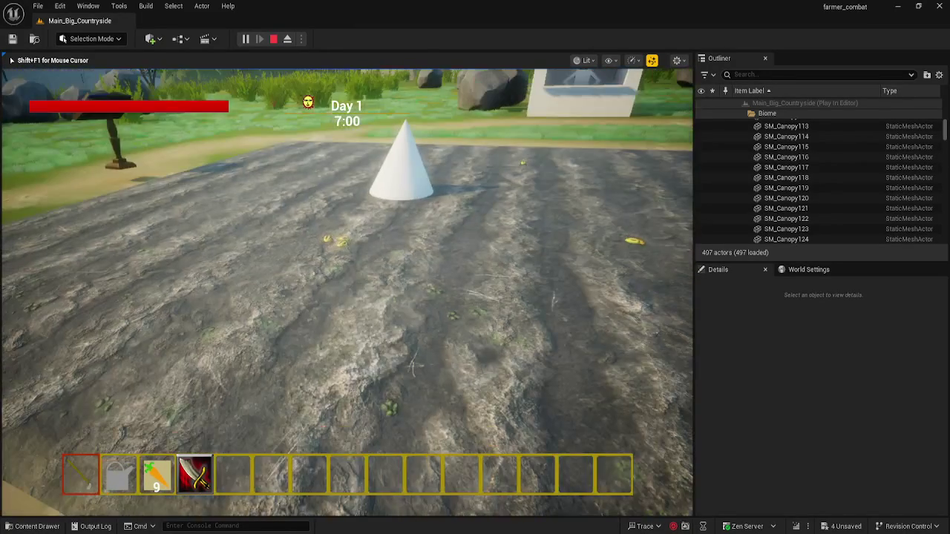
key("s")
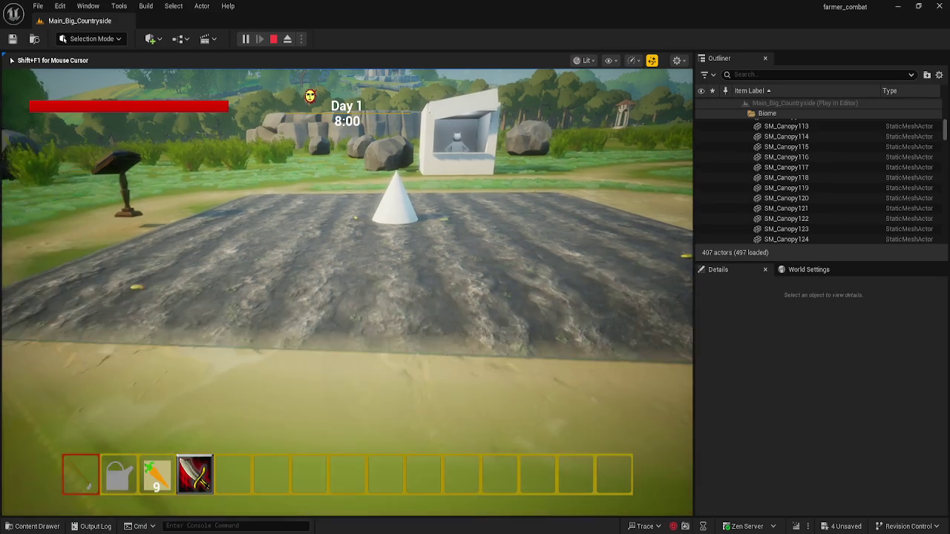
key("Escape")
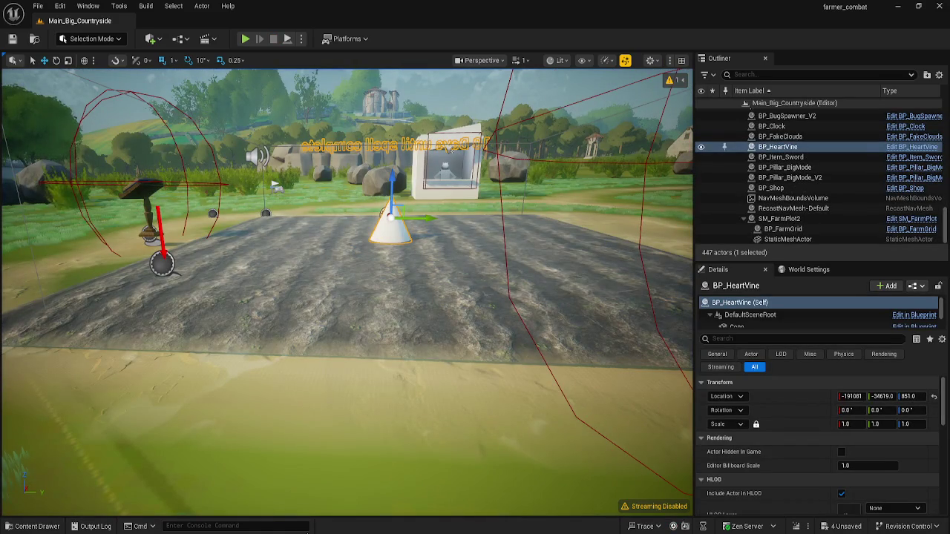
- Toggle a breakpoint on the AI.Food Has Gameplay Tag node in STT_GlobalBindings, then minimize the editor
mouse_move(301, 532)
left_click(334, 491)
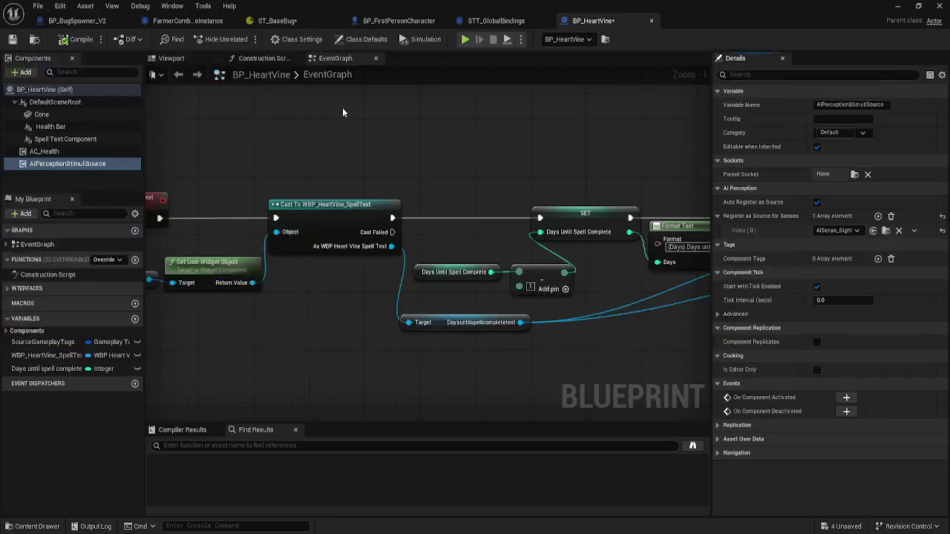
left_click(496, 20)
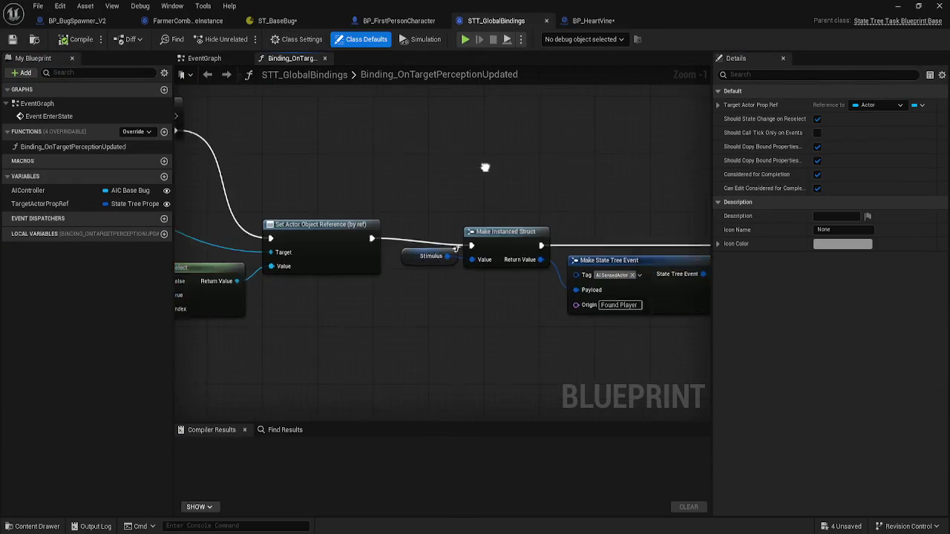
scroll(449, 141, "down", 5)
scroll(377, 156, "up", 6)
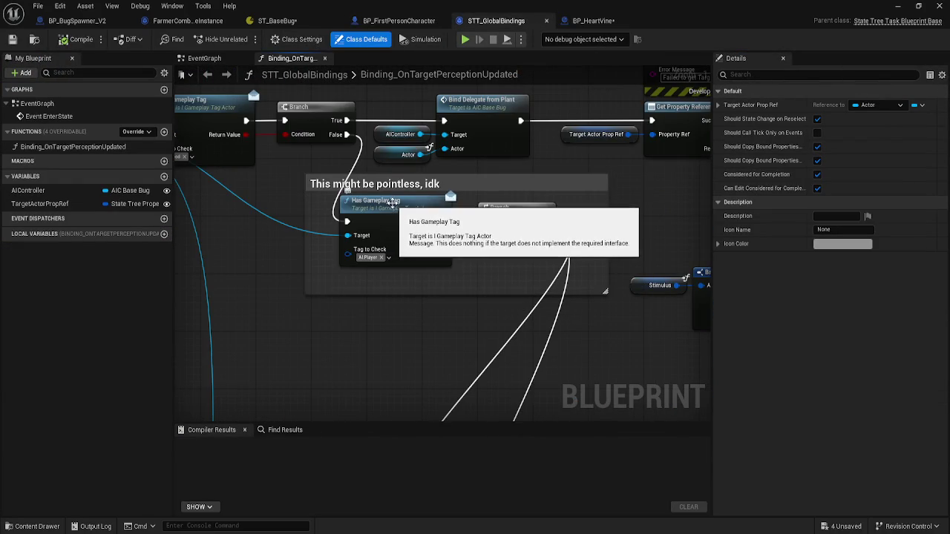
mouse_move(255, 178)
left_mouse_down()
mouse_move(299, 199)
mouse_move(475, 222)
left_mouse_up()
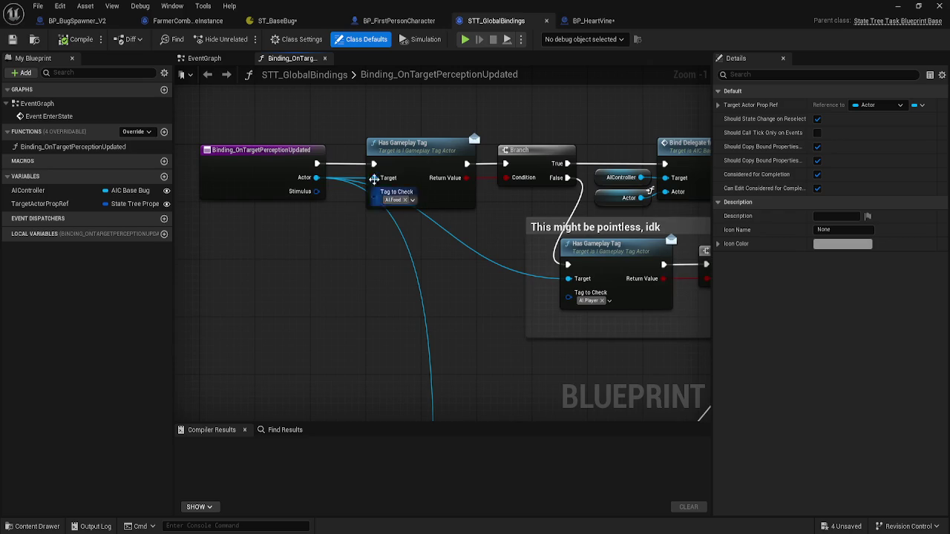
right_click(430, 154)
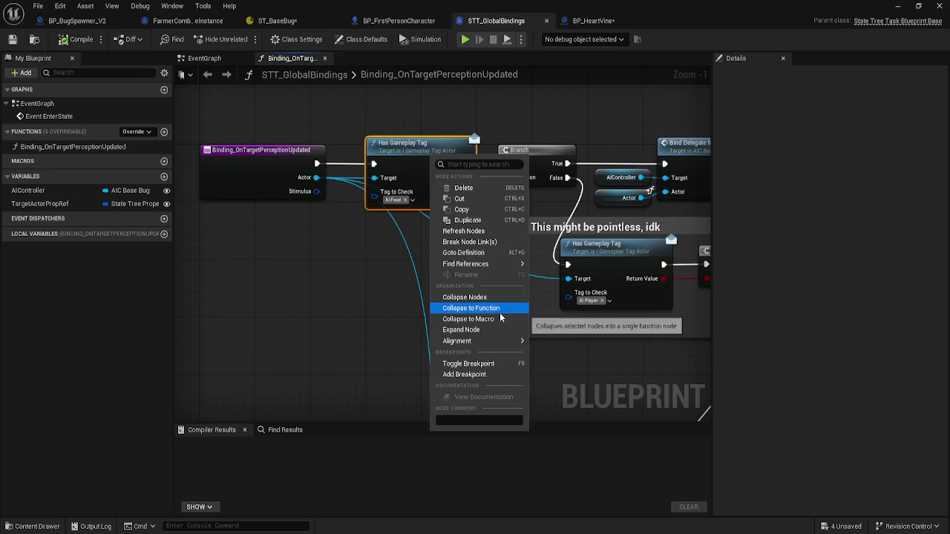
left_click(495, 367)
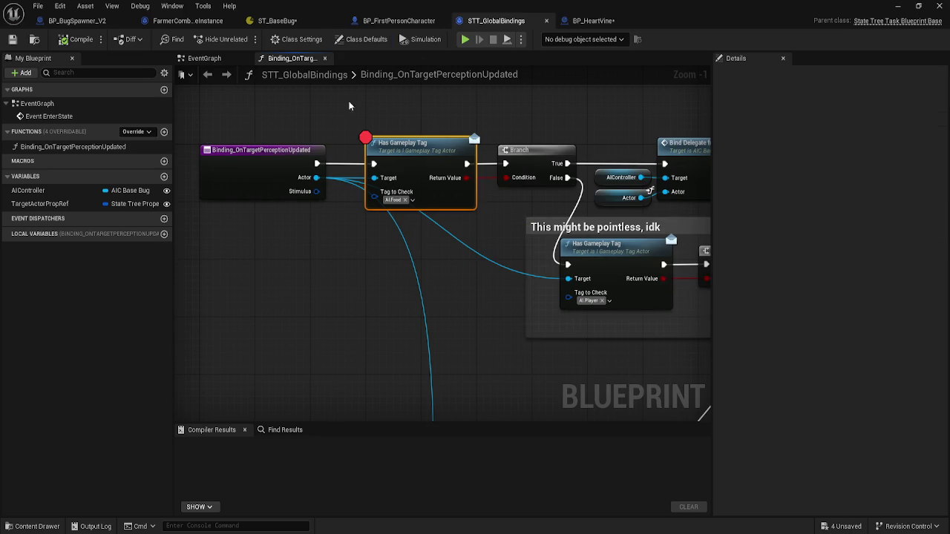
left_click(899, 5)
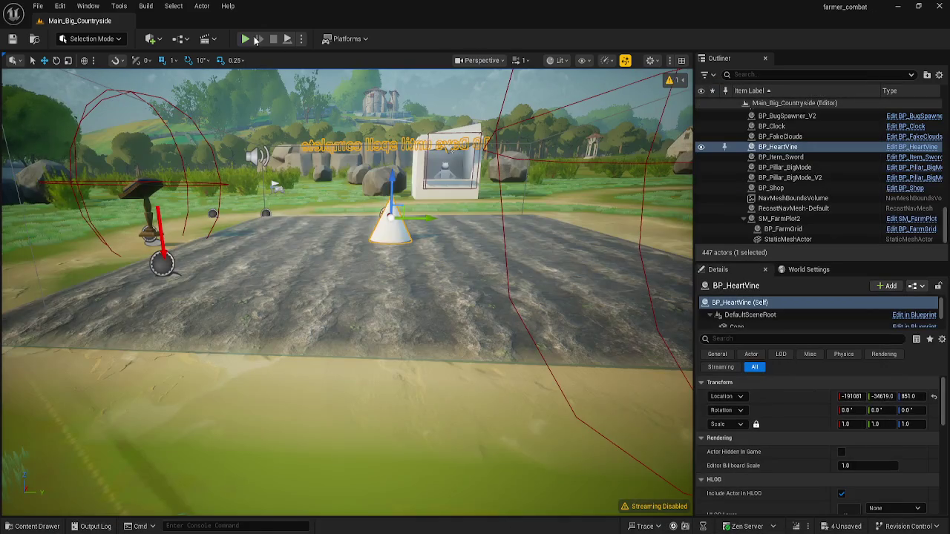
- Start a Play-in-Editor session and walk toward the HeartVine cone until the breakpoint hits
key("alt+p")
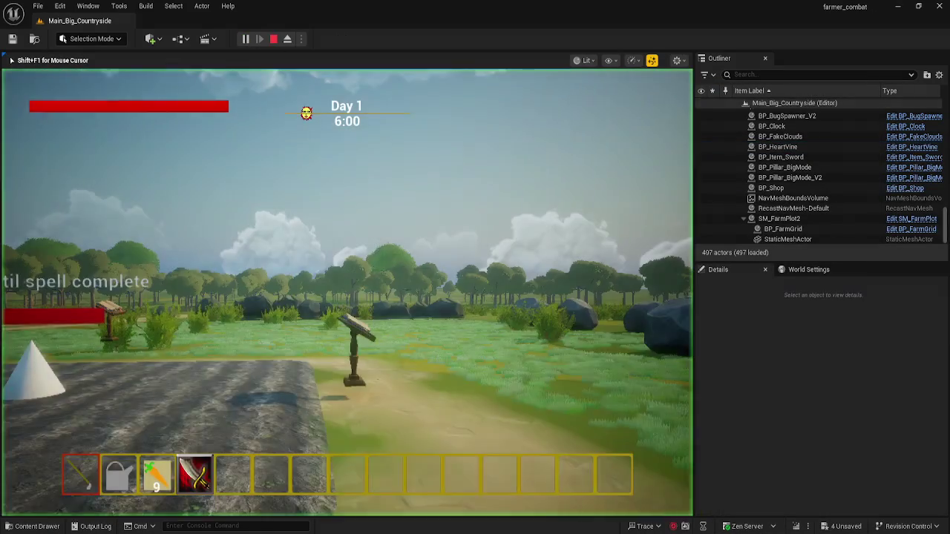
key("w")
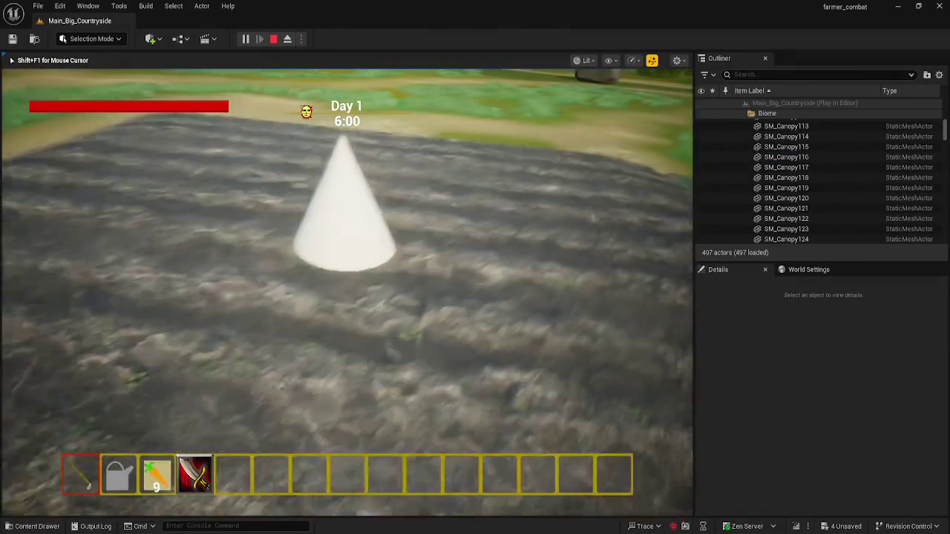
key("s")
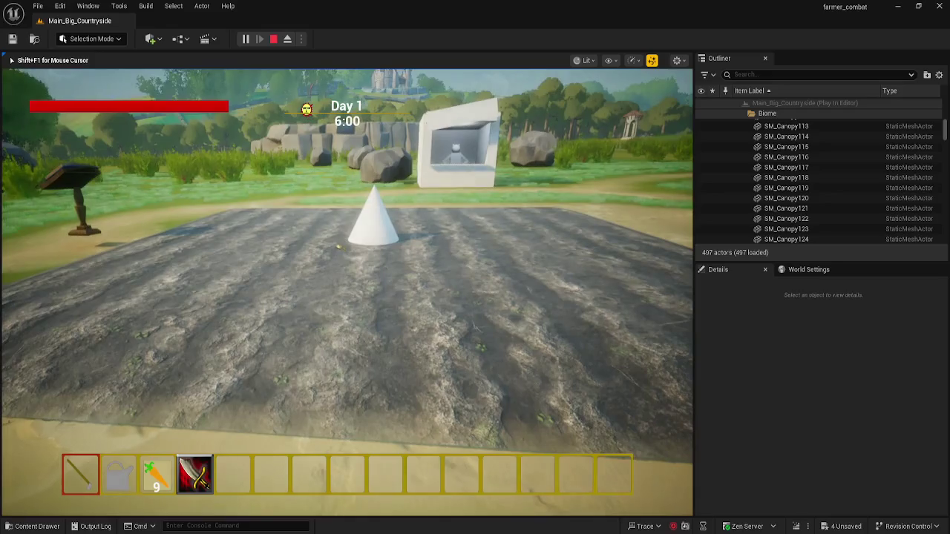
key("w")
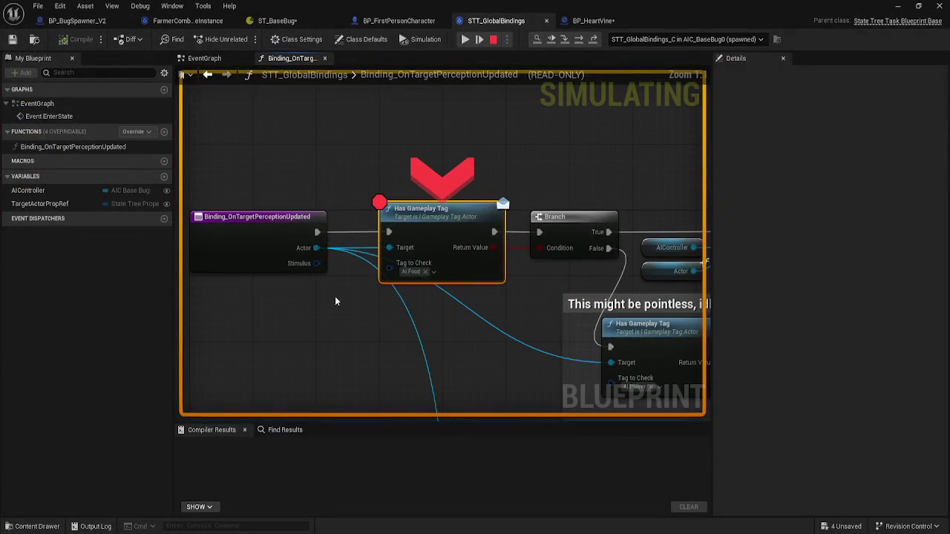
- Expand the sensed Actor value to confirm it is BP_HeartVine tagged AI.HeartVine
mouse_move(319, 248)
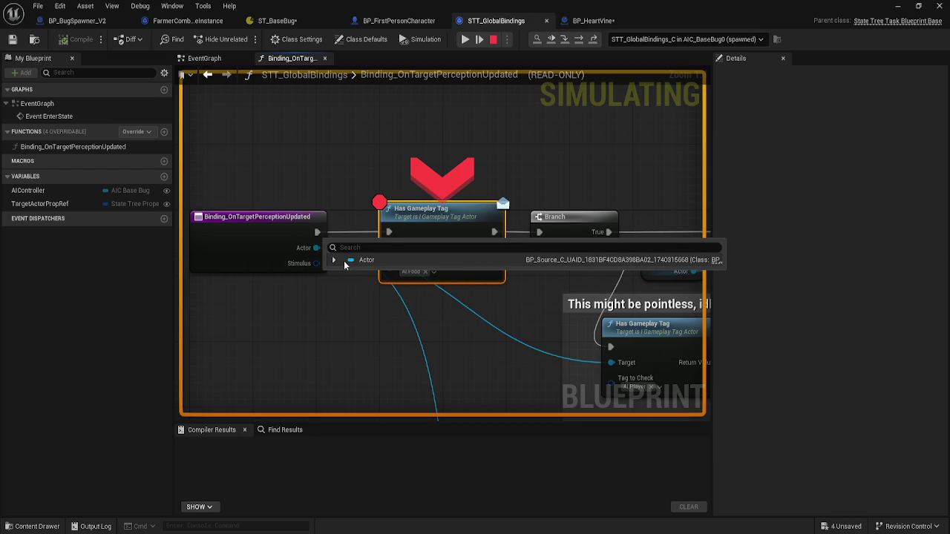
left_click(334, 261)
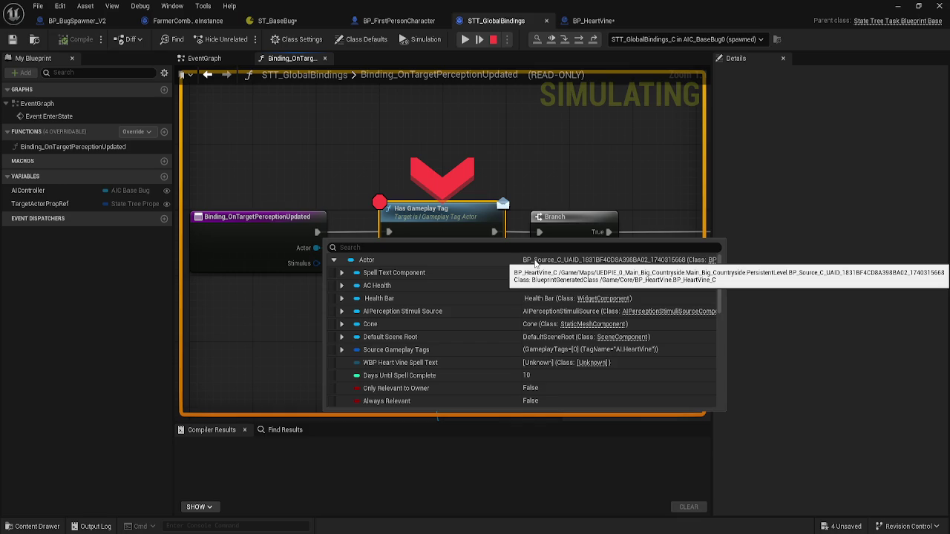
- Stop the simulation so the STT_GlobalBindings graph has no debug object
left_click(492, 40)
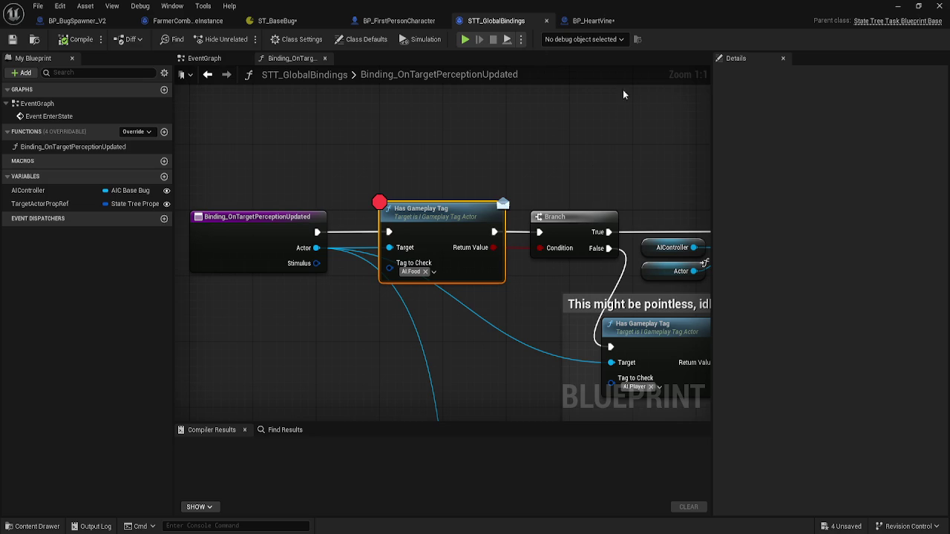
mouse_move(324, 533)
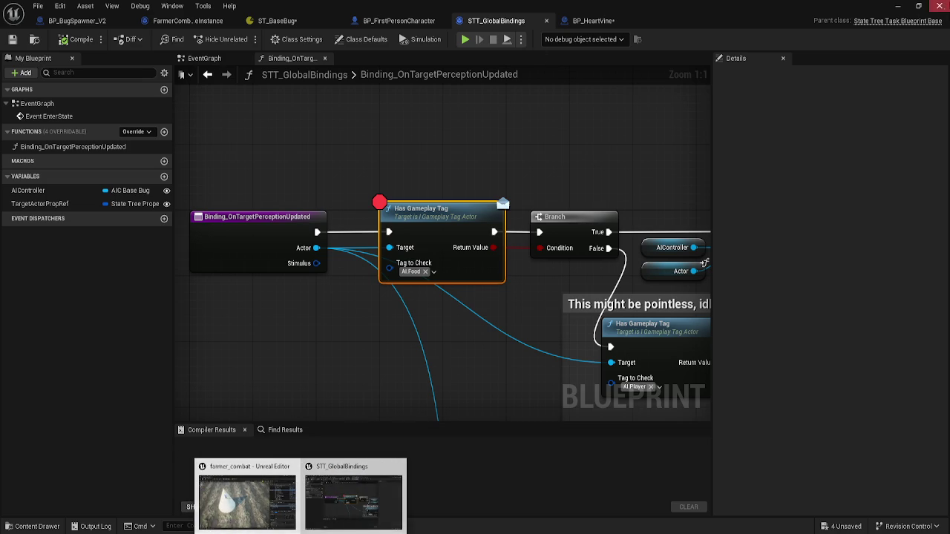
- Back in the level editor, pull the camera back over the farm plot around BP_HeartVine
left_click(898, 6)
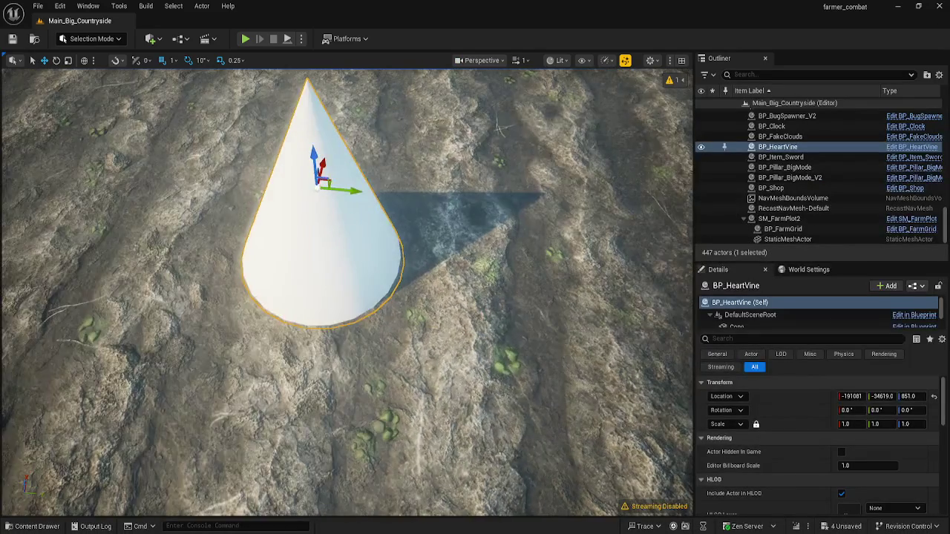
scroll(347, 293, "down", 3)
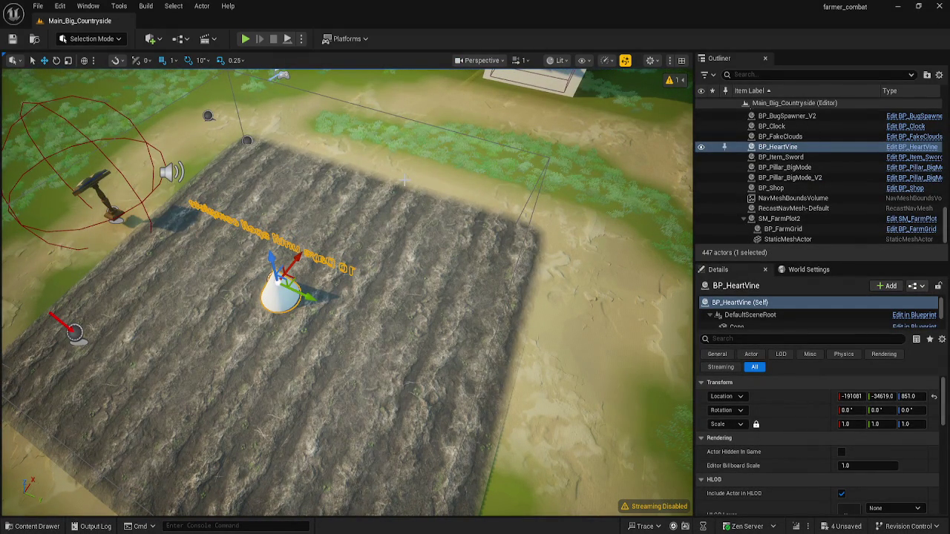
mouse_move(404, 180)
left_mouse_down()
mouse_move(395, 363)
mouse_move(385, 187)
left_mouse_up()
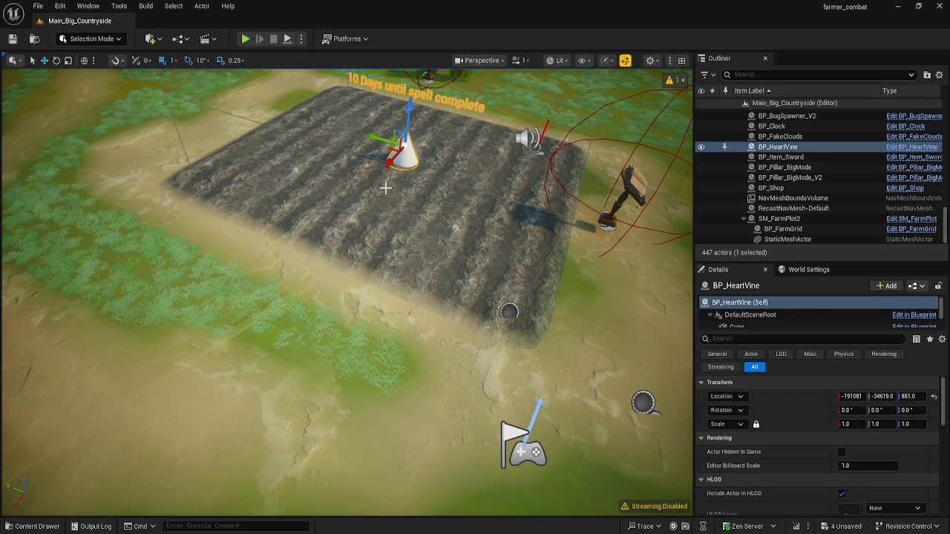
scroll(385, 188, "down", 5)
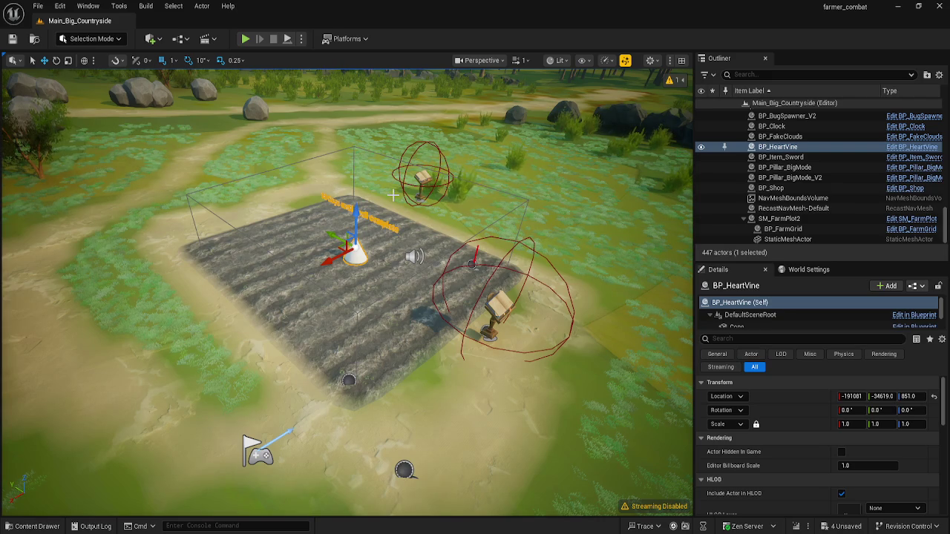
- Switch the gizmo from Rotate to Select and dolly the camera over the plot and house
key("e")
key("q")
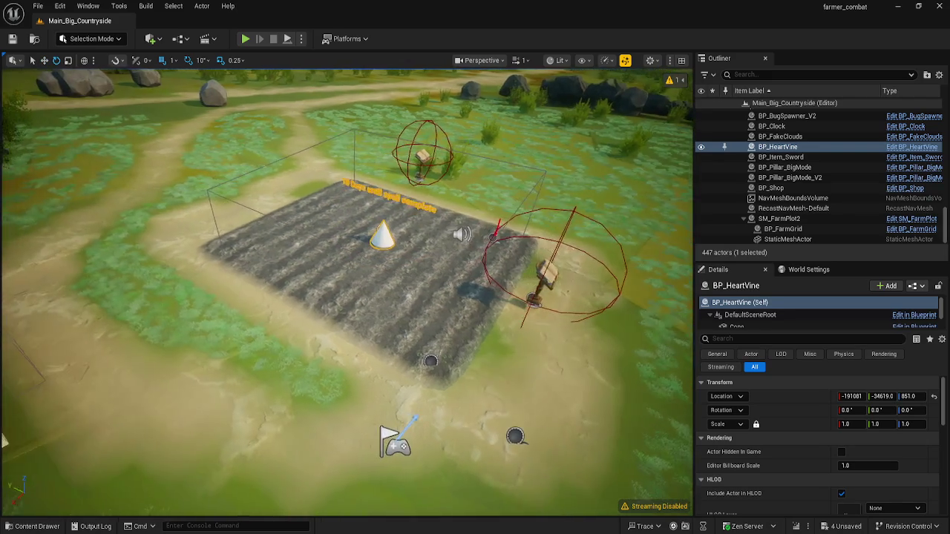
scroll(347, 292, "up", 3)
scroll(347, 292, "down", 10)
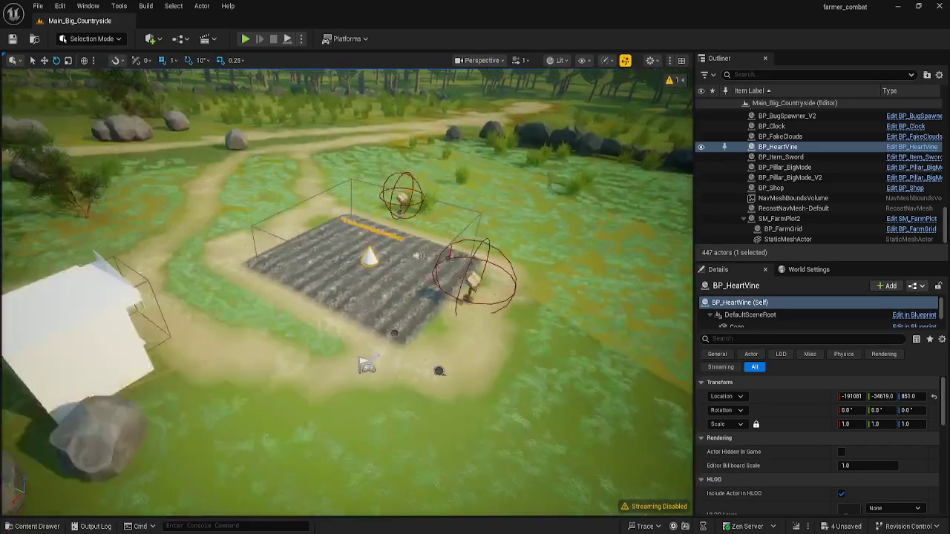
scroll(347, 292, "up", 5)
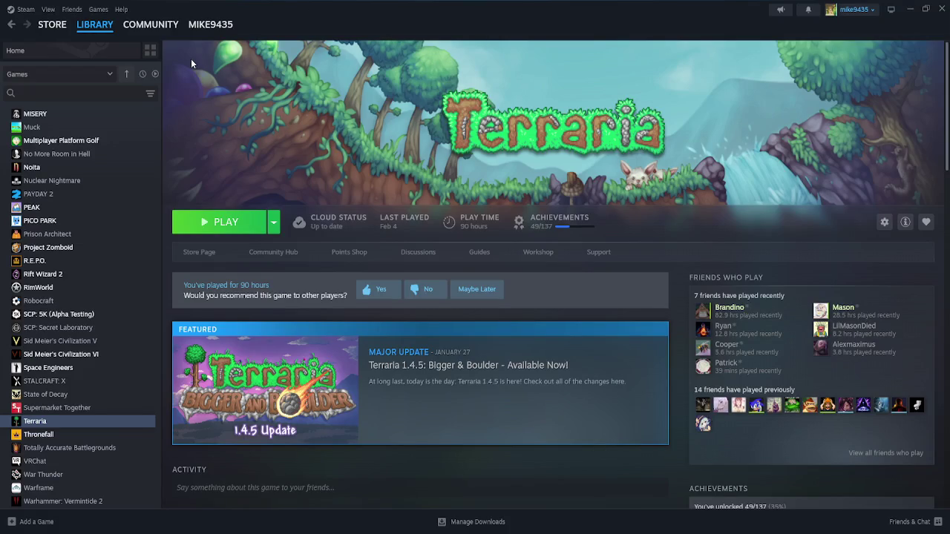
- Scroll Steam's Games list, then minimize Steam to get back to the Unreal editor
scroll(76, 270, "up", 10)
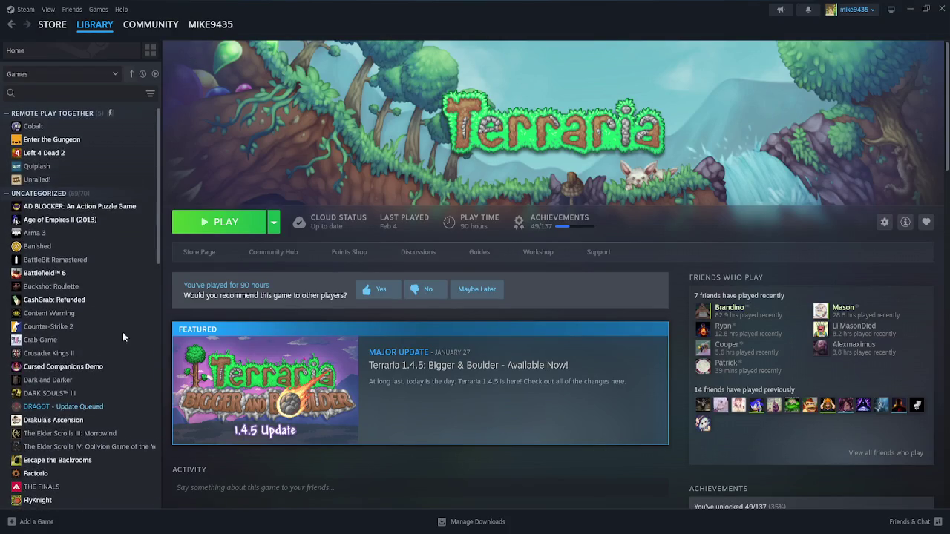
scroll(122, 332, "down", 3)
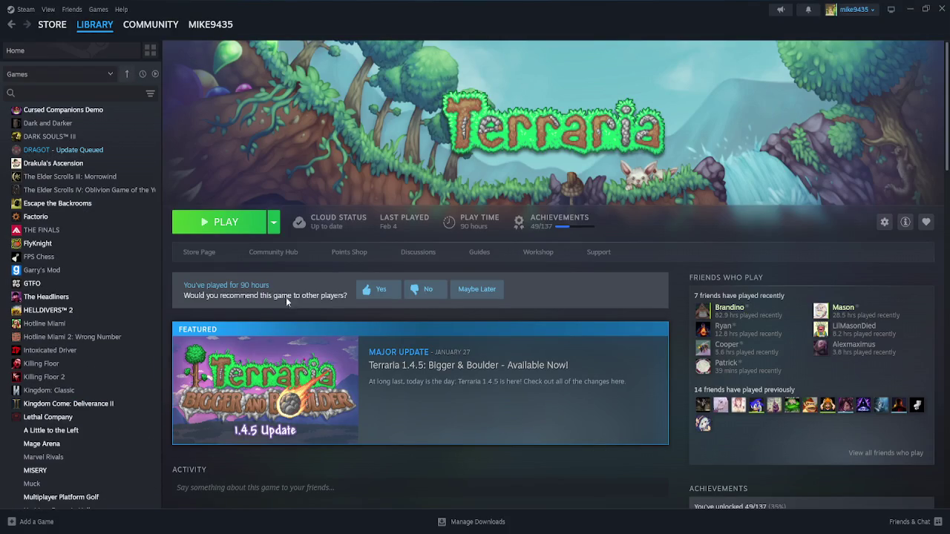
left_click(910, 8)
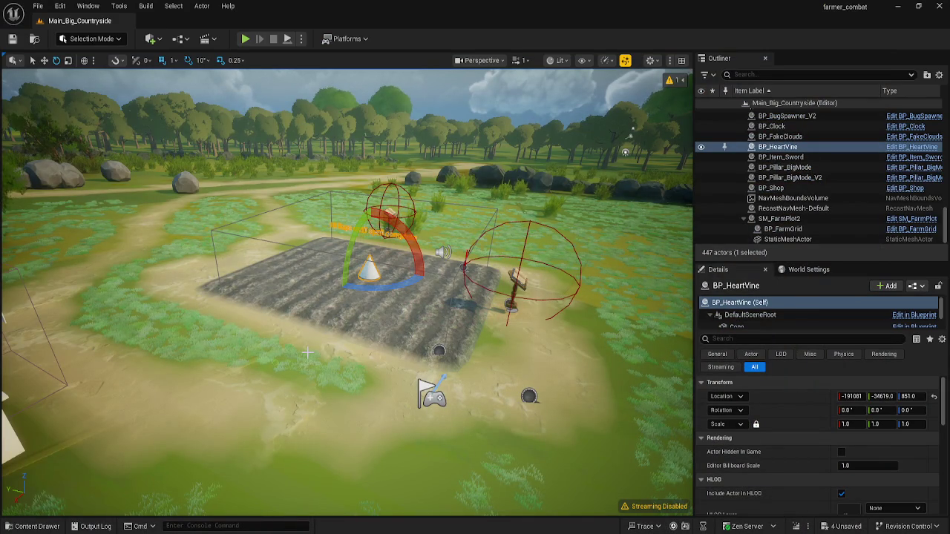
- Select the SM_FarmPlot2 actor with the Move gizmo and dismiss its context menu
scroll(307, 353, "down", 5)
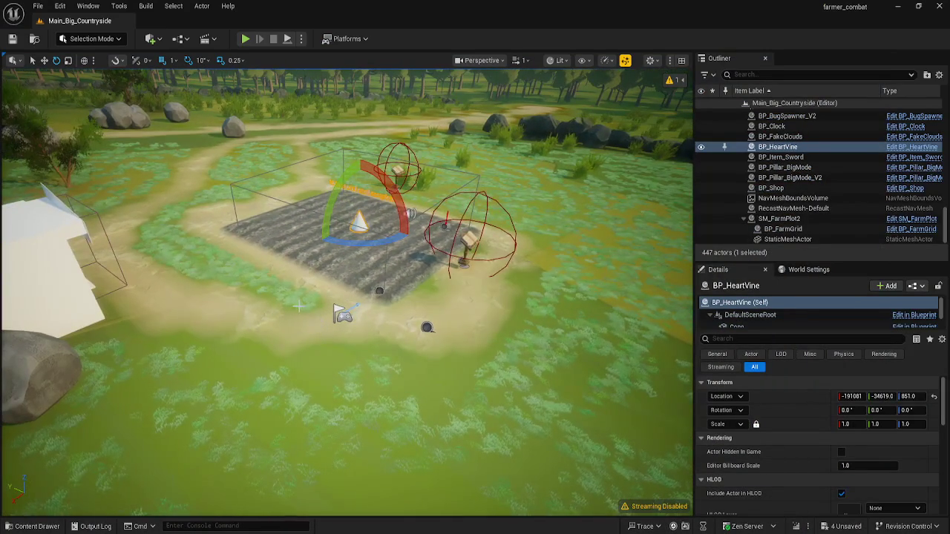
left_click(305, 246)
key("w")
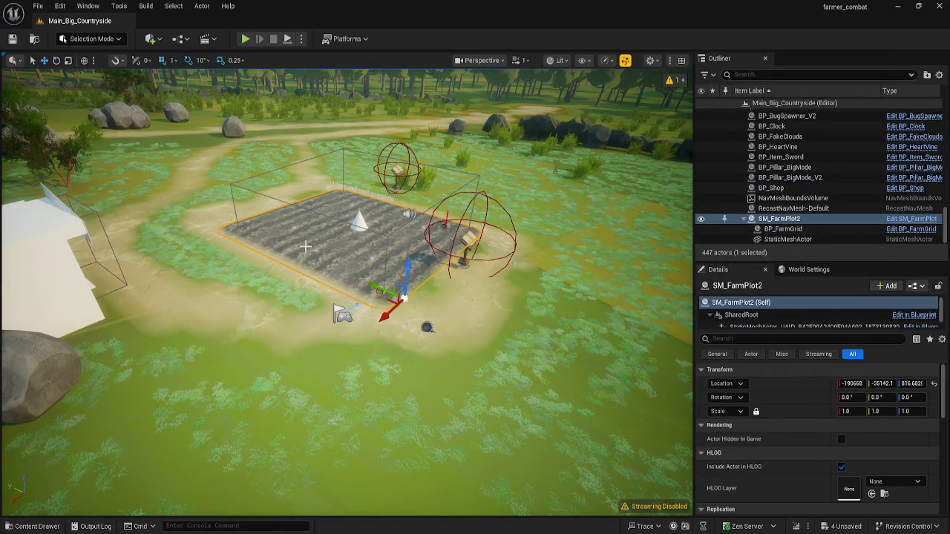
right_click(313, 233)
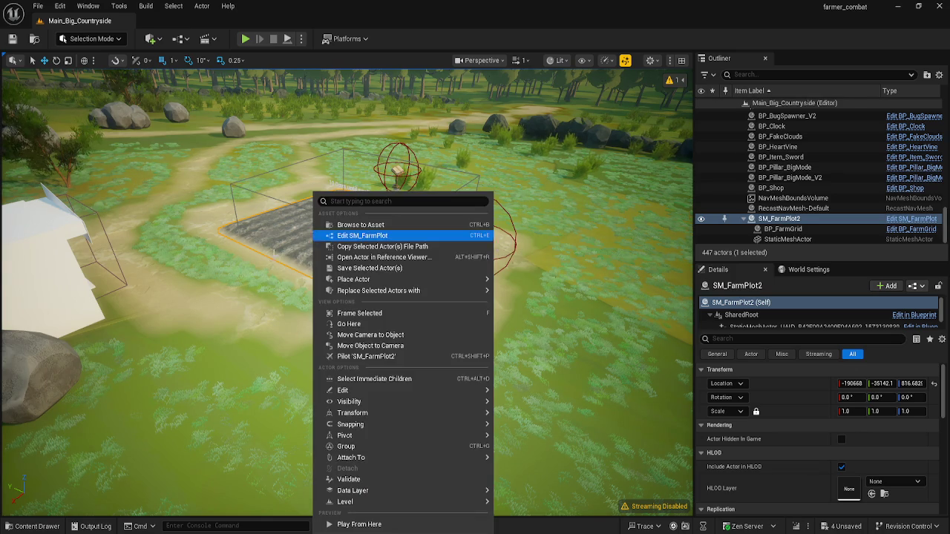
left_click(398, 19)
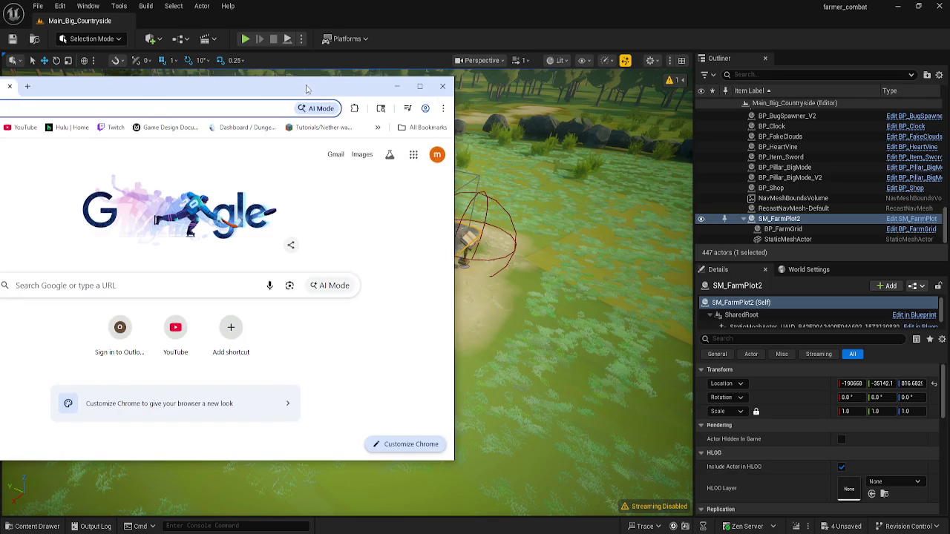
- Search 'Project LXIV', open projectlxiv.com, and maximize the Chrome window
type("Project")
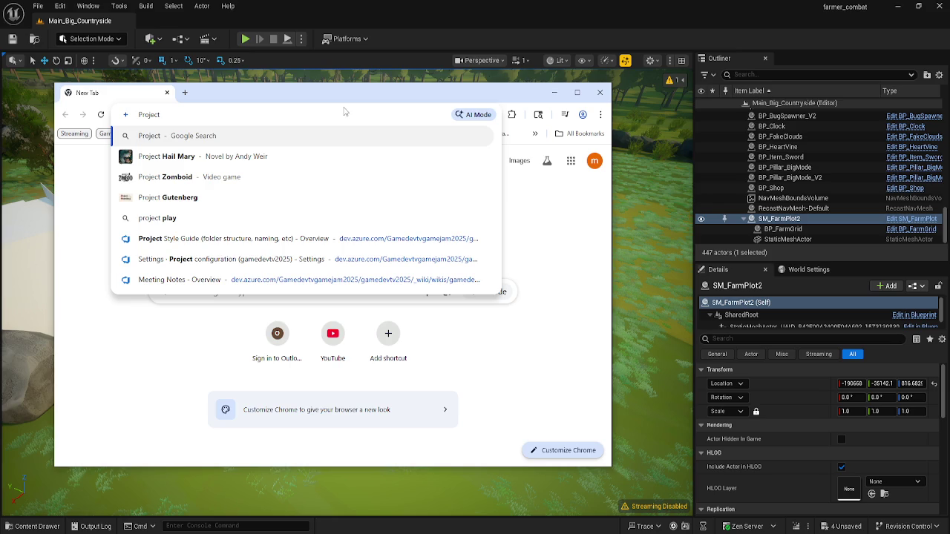
type(" LX")
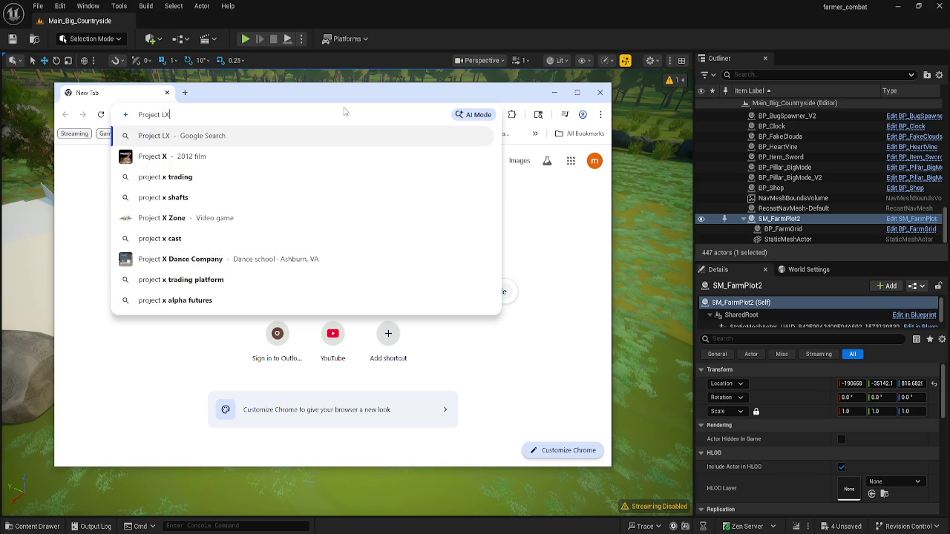
type("IV")
key("Return")
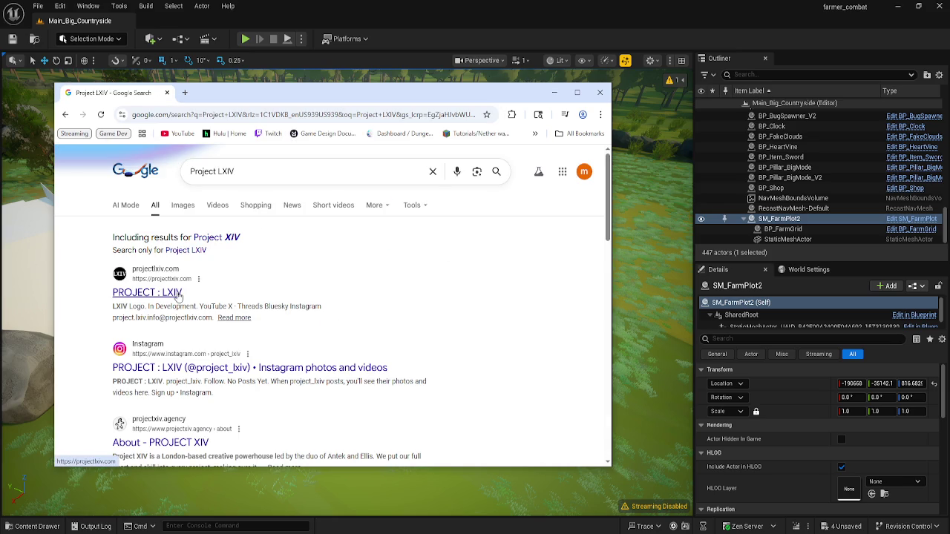
left_click(178, 290)
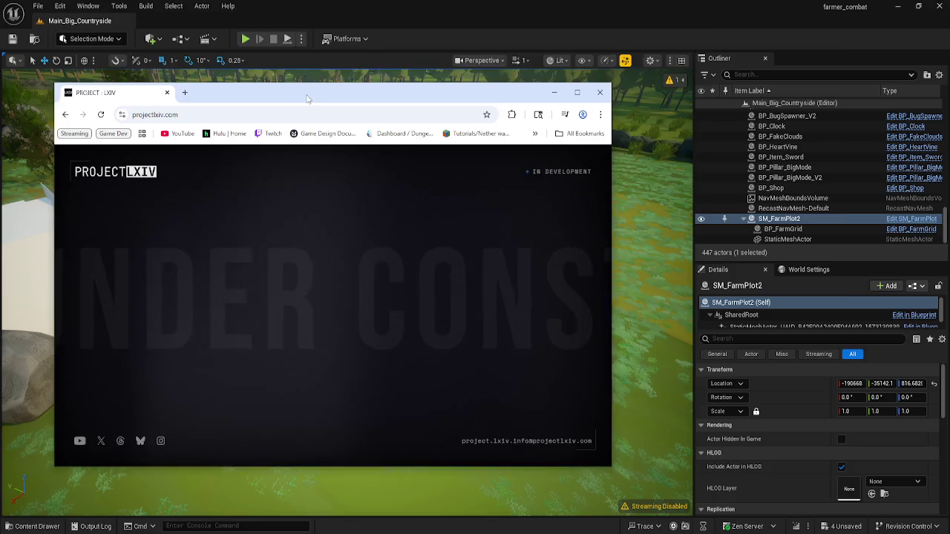
key("super+Up")
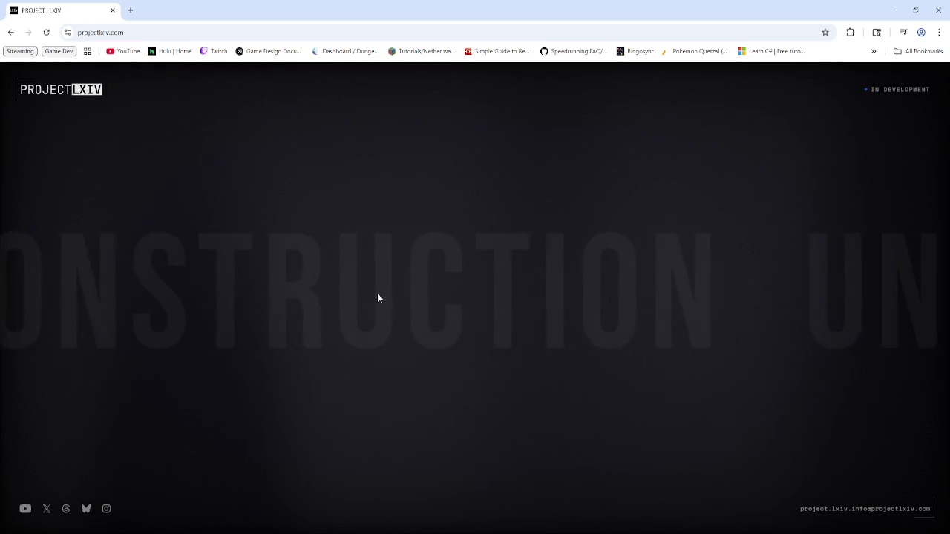
- Subscribe to the PROJECT : LXIV YouTube channel from the site's link and glance at its details
left_click(24, 509)
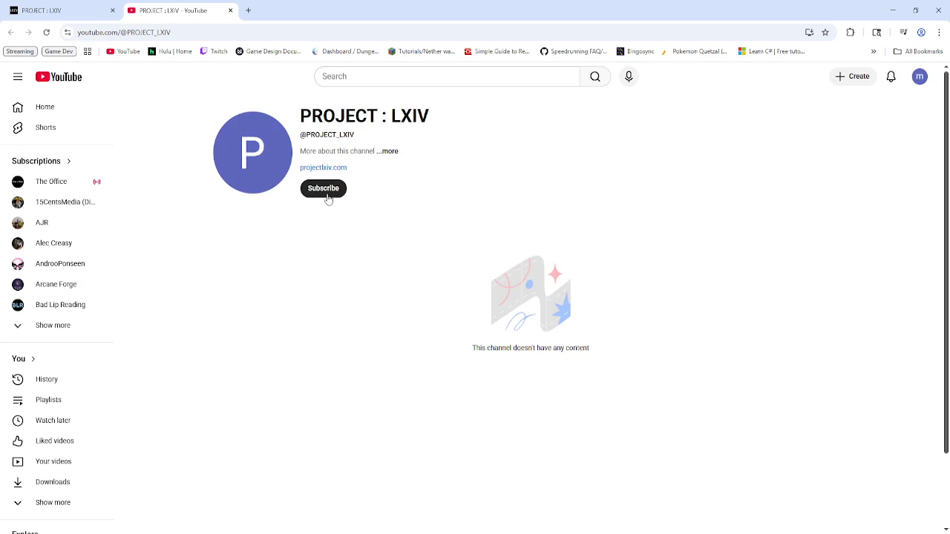
left_click(329, 190)
left_click(391, 151)
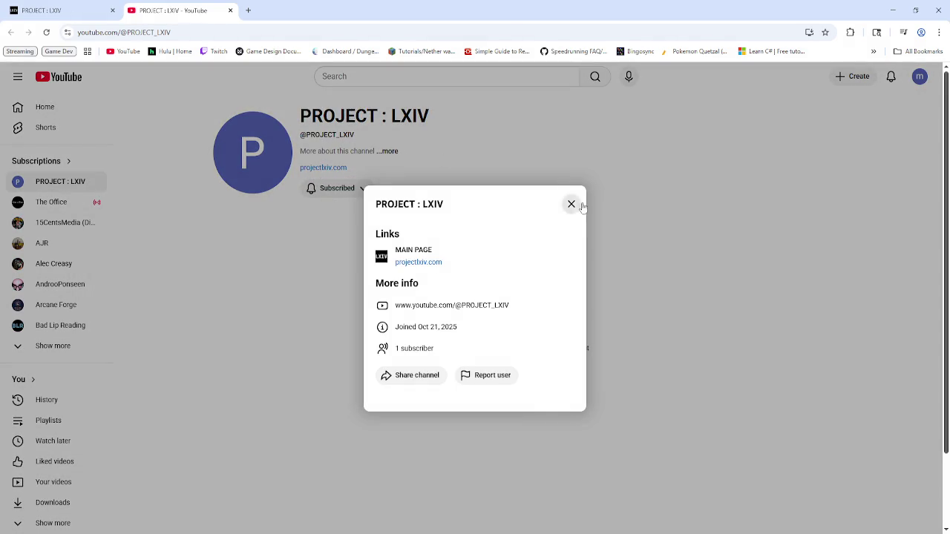
left_click(571, 209)
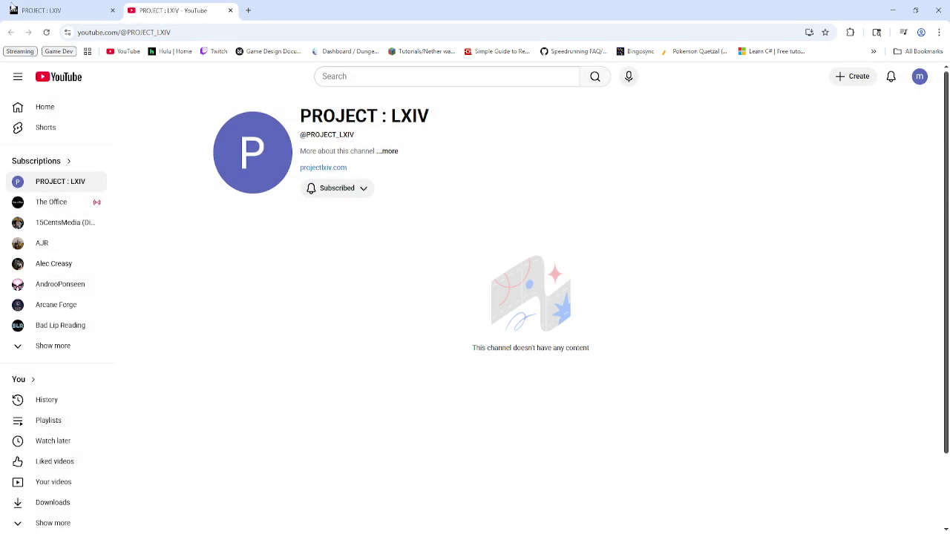
mouse_move(11, 6)
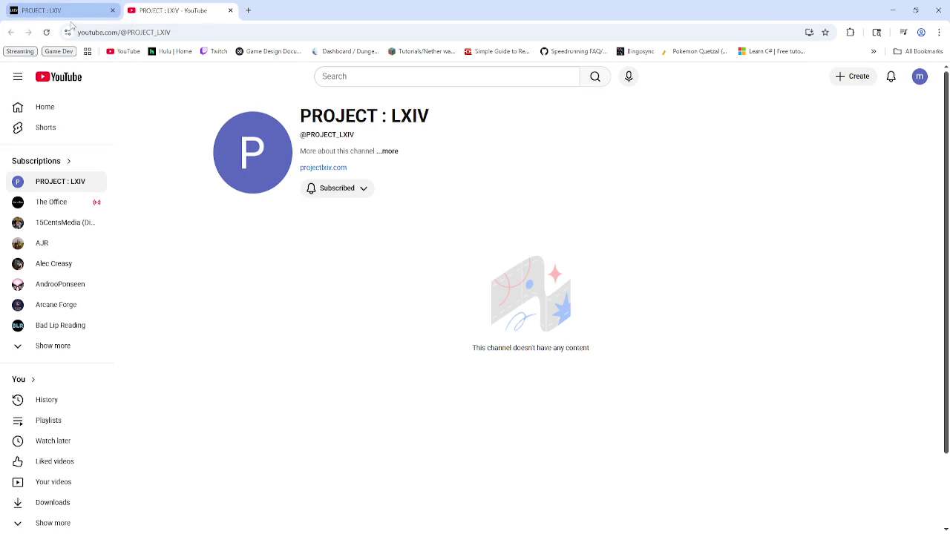
- Open the developer tools on the projectlxiv.com site
left_click(56, 7)
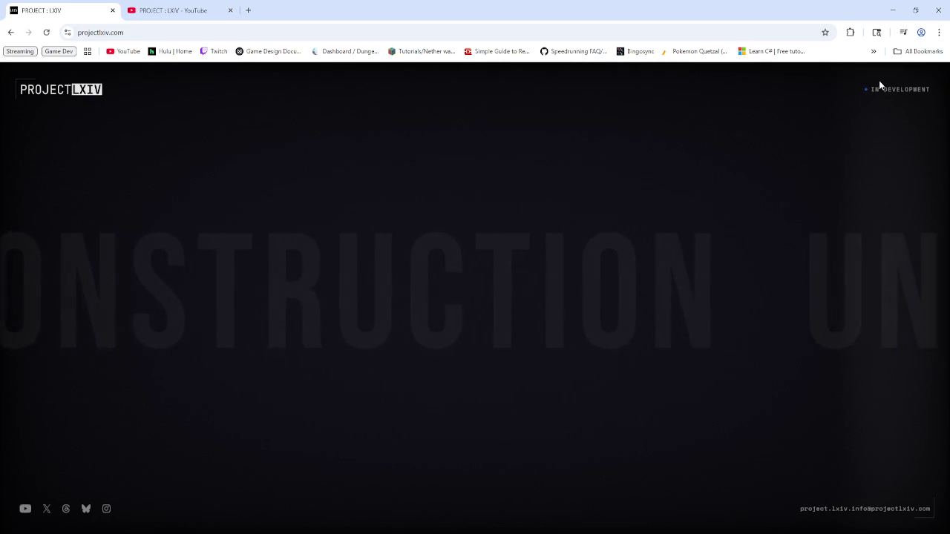
right_click(164, 107)
left_click(257, 354)
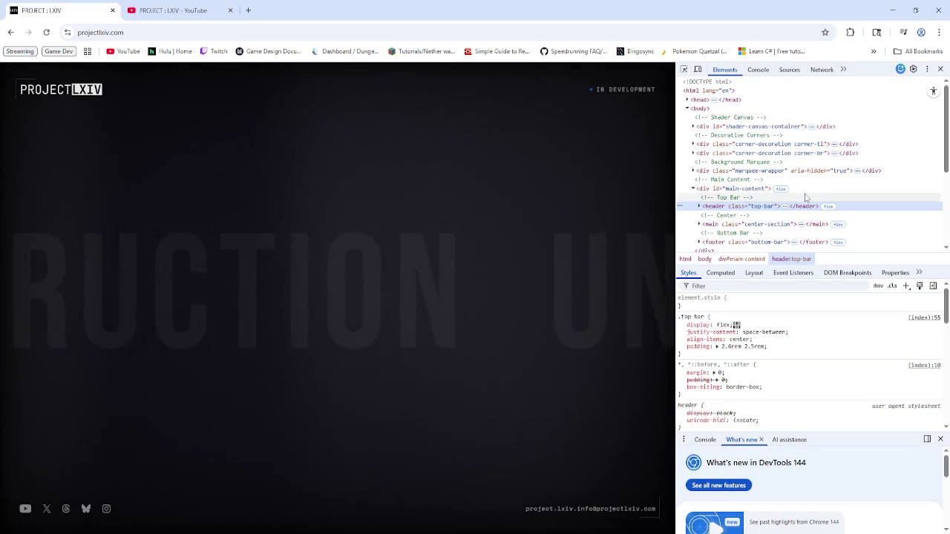
- View the projectlxiv.com page source in a new tab and scroll through its CSS rules
right_click(446, 206)
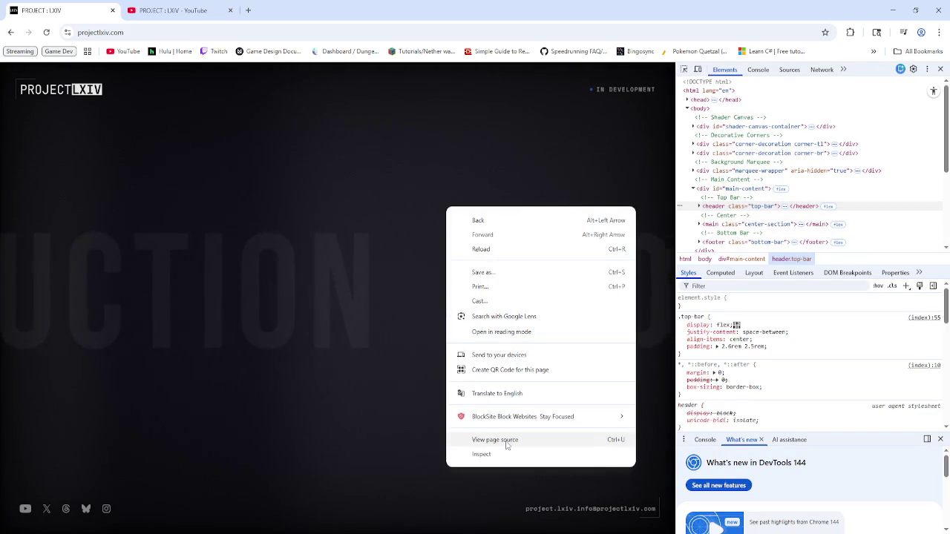
left_click(507, 443)
scroll(310, 330, "down", 3)
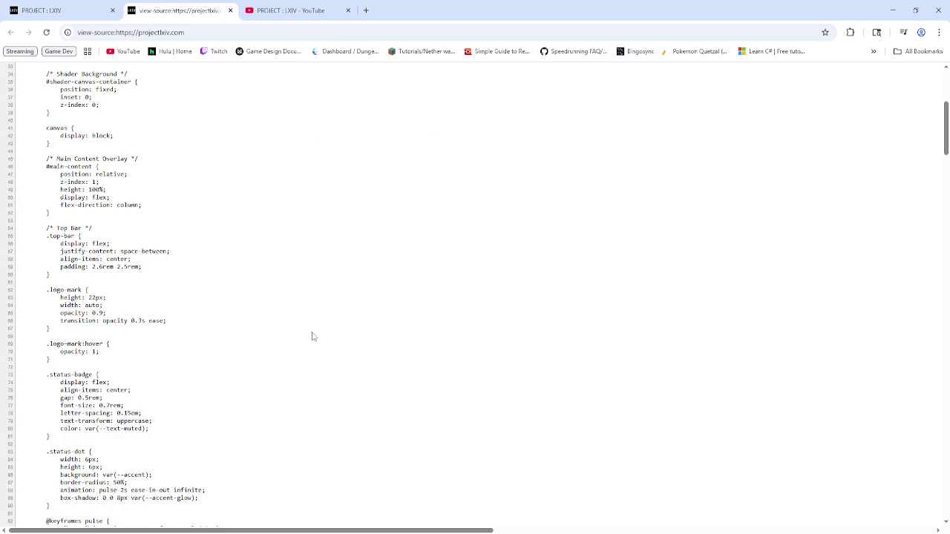
scroll(310, 338, "down", 8)
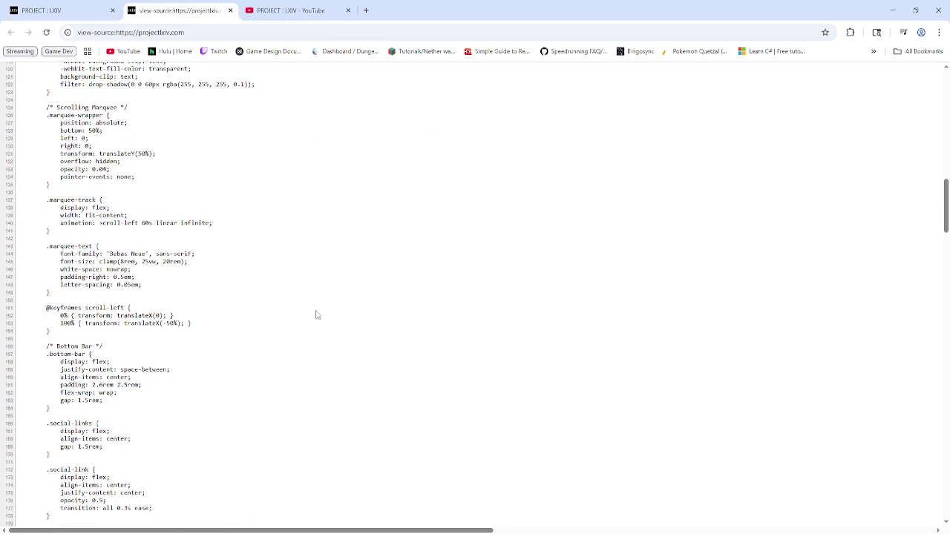
scroll(316, 313, "down", 7)
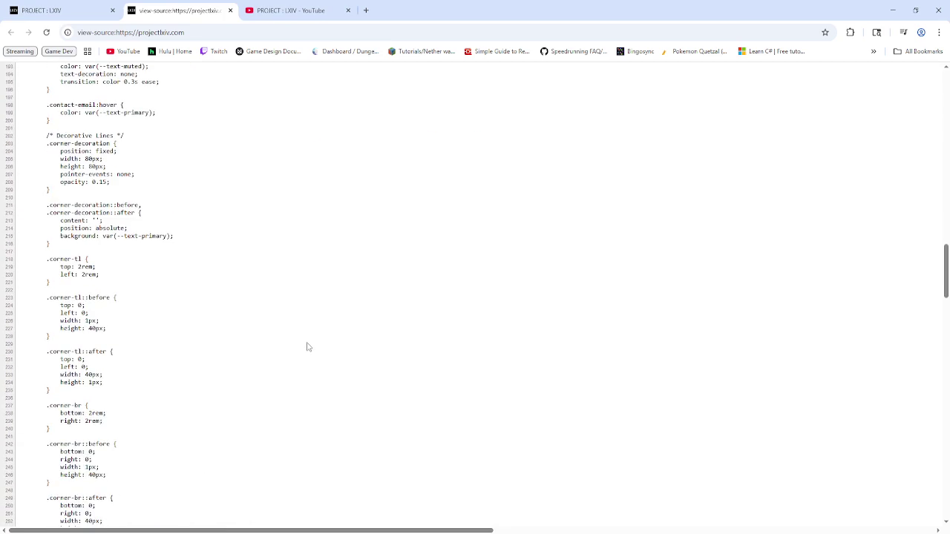